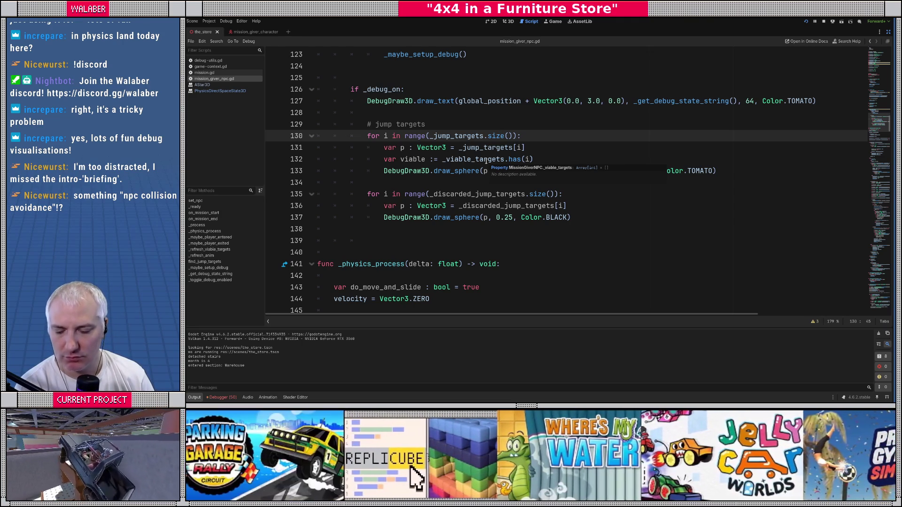
Bring lines 1–21 into view to review constants like WALK_SPEED, JUMP_TARGET_CELL_SIZE = 0.75 and JUMP_DUR = 1.2
{"action": "left_click", "coordinate": [500, 124]}
{"action": "left_click_drag", "start_coordinate": [879, 123], "coordinate": [863, 54]}
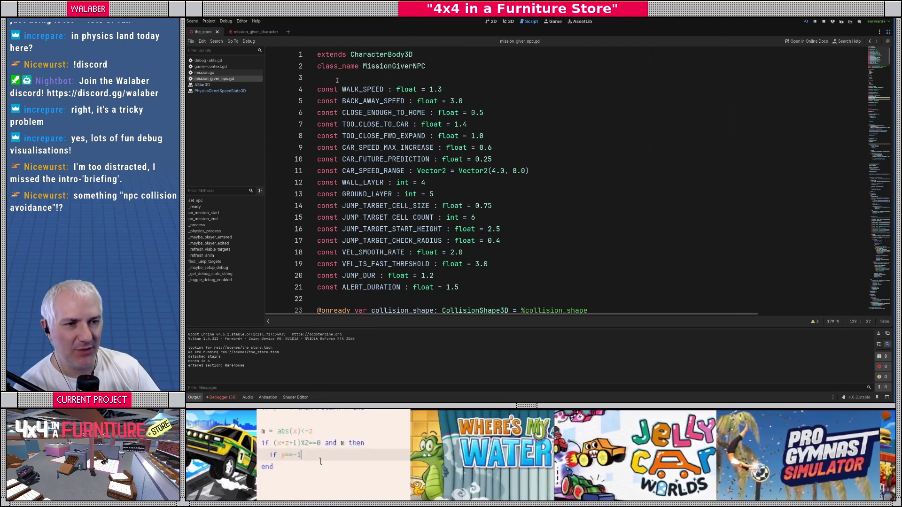
{"action": "mouse_move", "coordinate": [337, 80]}
{"action": "left_mouse_down"}
{"action": "mouse_move", "coordinate": [529, 232]}
{"action": "mouse_move", "coordinate": [537, 278]}
{"action": "left_mouse_up"}
{"action": "left_click", "coordinate": [537, 276]}
{"action": "scroll", "coordinate": [530, 251], "scroll_direction": "down", "scroll_amount": 2}
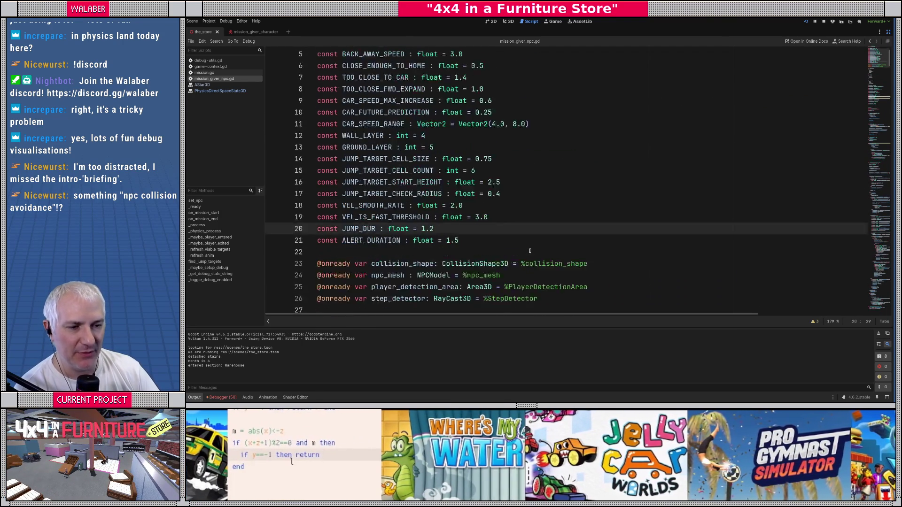
{"action": "scroll", "coordinate": [531, 244], "scroll_direction": "down", "scroll_amount": 6}
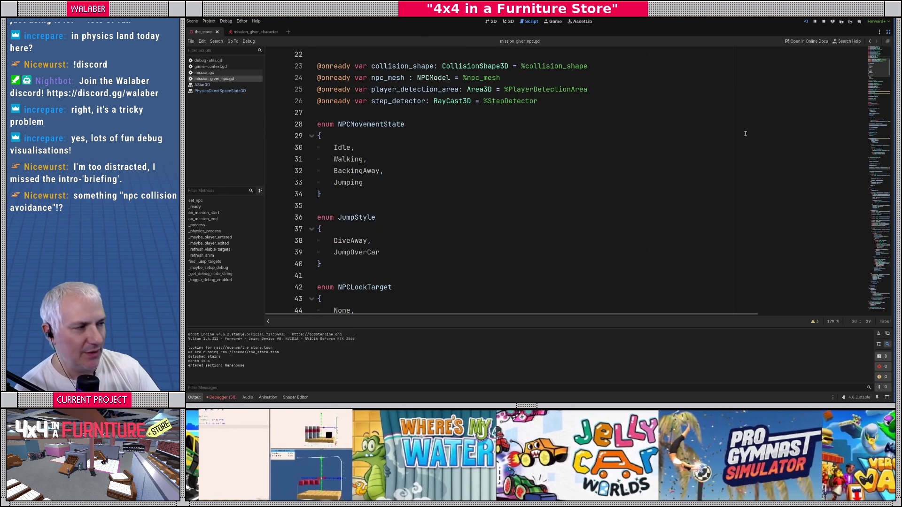
{"action": "mouse_move", "coordinate": [888, 80]}
{"action": "left_mouse_down"}
{"action": "mouse_move", "coordinate": [889, 258]}
{"action": "mouse_move", "coordinate": [887, 71]}
{"action": "left_mouse_up"}
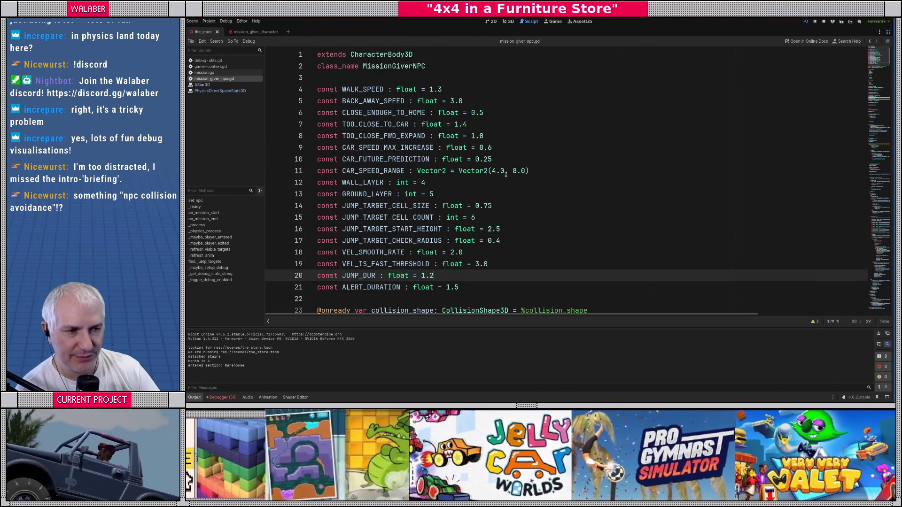
{"action": "left_click", "coordinate": [425, 89]}
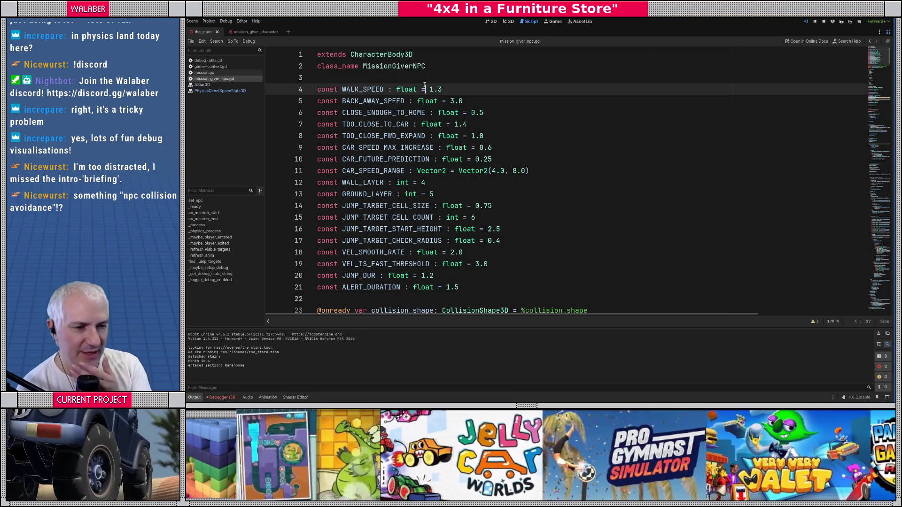